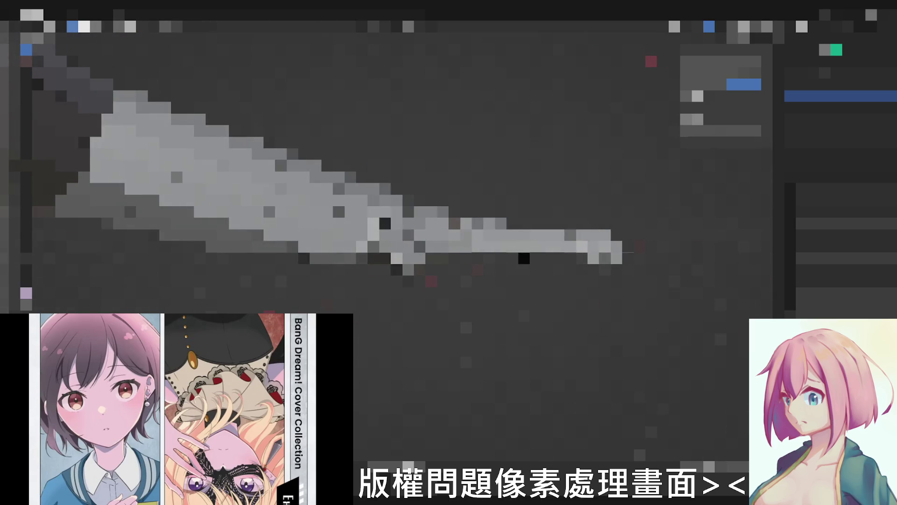
# Rotate the hand about the Z axis so it points downward and confirm the rotation.
pyautogui.press('z')
pyautogui.press('Return')
pyautogui.press('Tab')
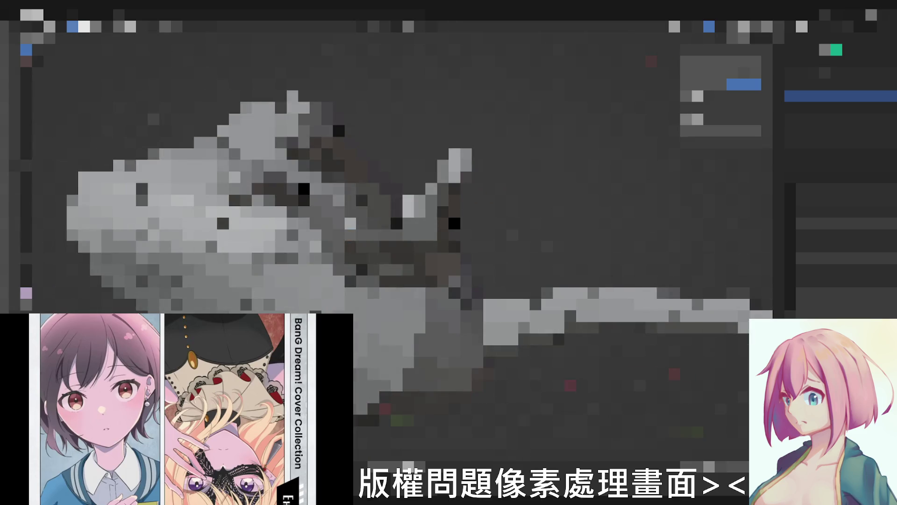
# Enable the option's checkbox in the Properties panel, then select the figure's lower hand.
pyautogui.click(698, 96)
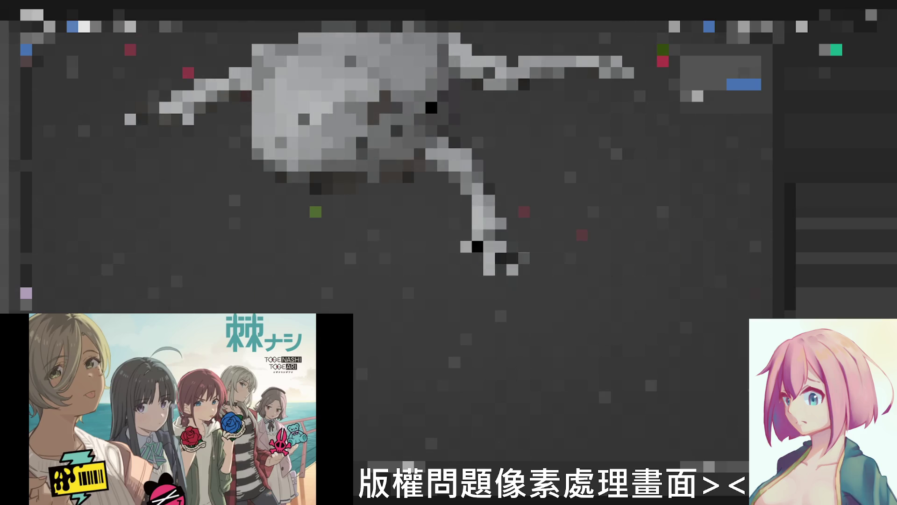
pyautogui.click(512, 264)
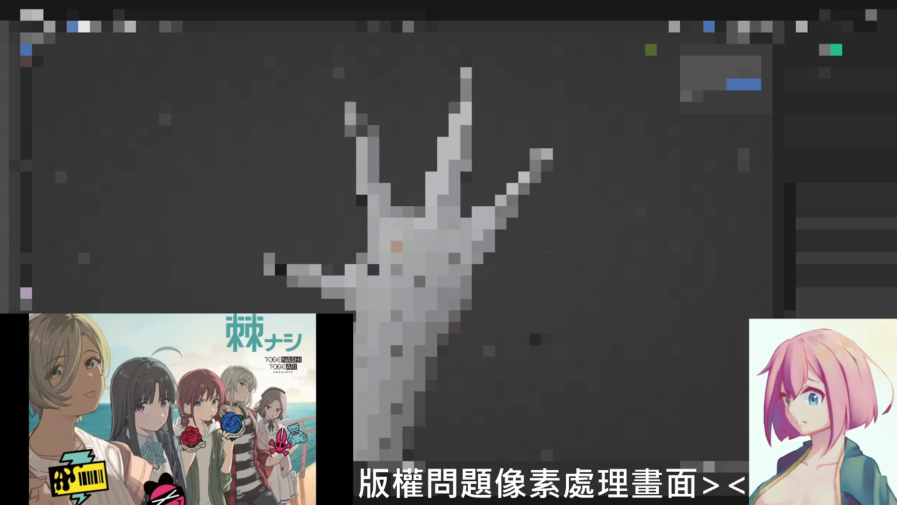
# Select a joint on the palm to start posing the spread fingers.
pyautogui.click(454, 259)
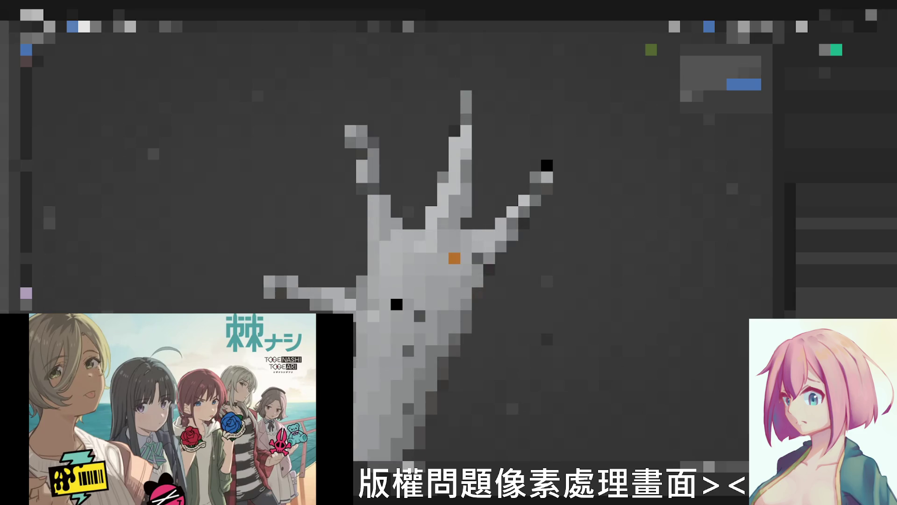
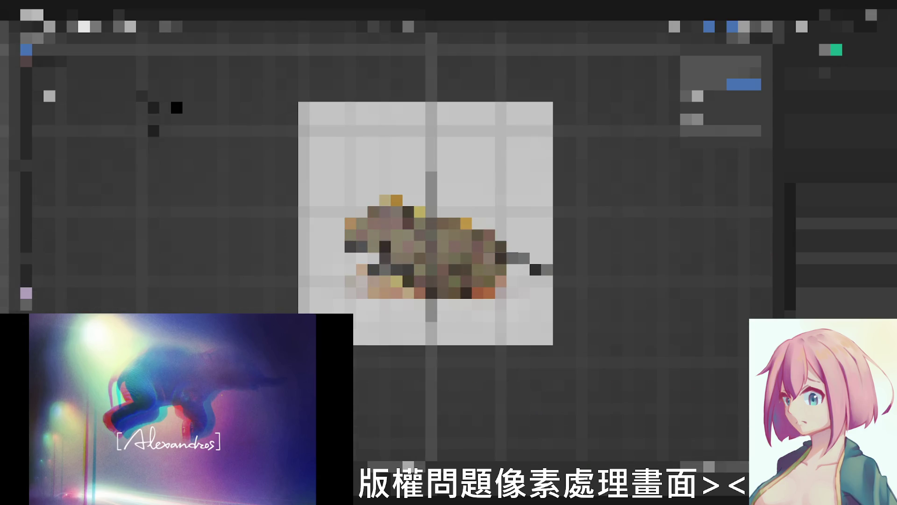
# Zoom the viewport in on the textured square object and toggle X-ray off with Alt+Z.
pyautogui.scroll(1, 363, 294)
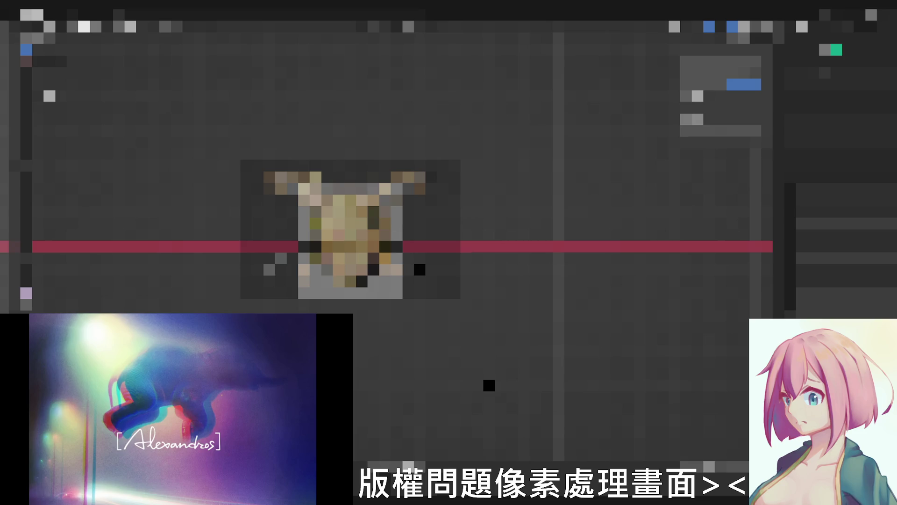
pyautogui.hotkey('alt', 'z')
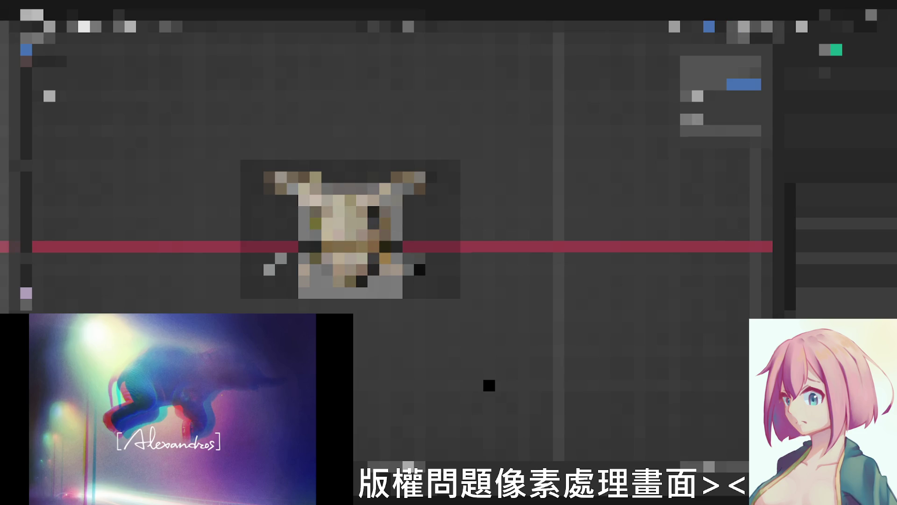
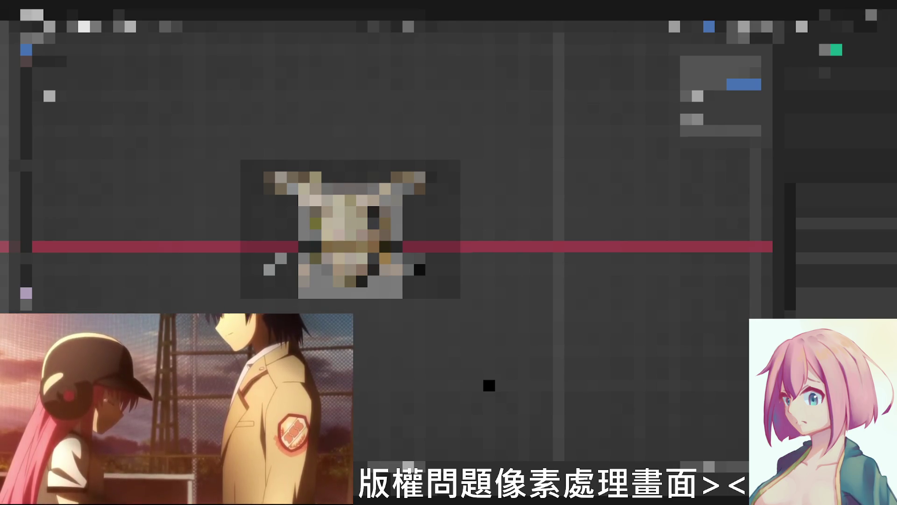
# Switch the viewport to the scene camera view and fit the camera frame to the viewport.
pyautogui.moveTo(488, 385)
pyautogui.mouseDown(button='middle')
pyautogui.moveTo(397, 292)
pyautogui.moveTo(582, 339)
pyautogui.moveTo(412, 271)
pyautogui.mouseUp(button='middle')
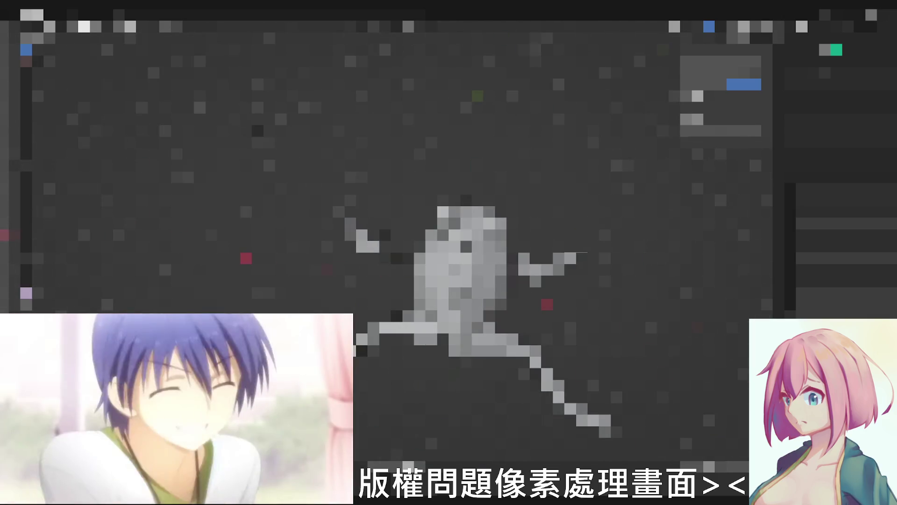
pyautogui.press('KP_0')
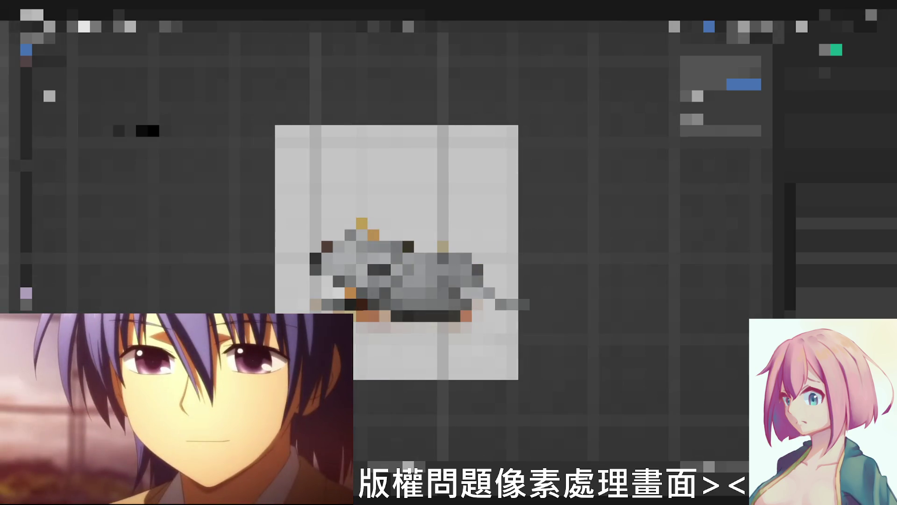
pyautogui.press('Home')
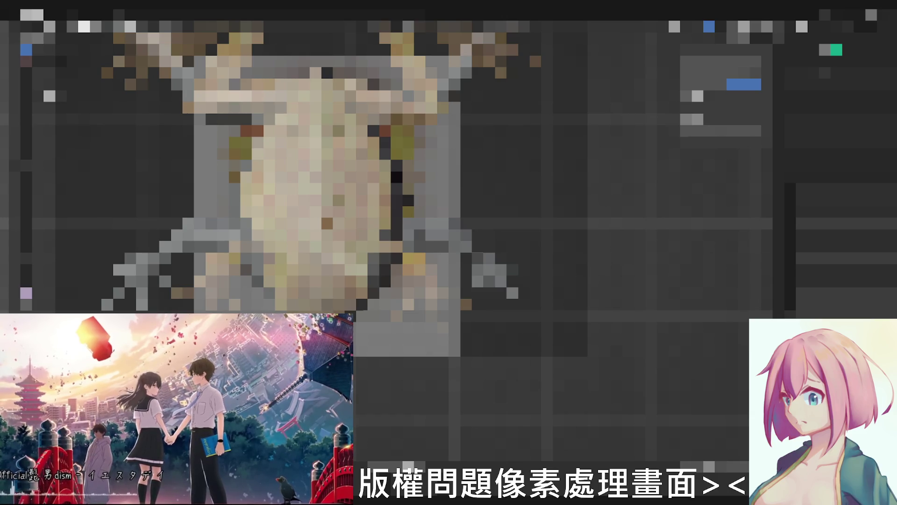
pyautogui.scroll(-3, 328, 188)
pyautogui.scroll(3, 449, 224)
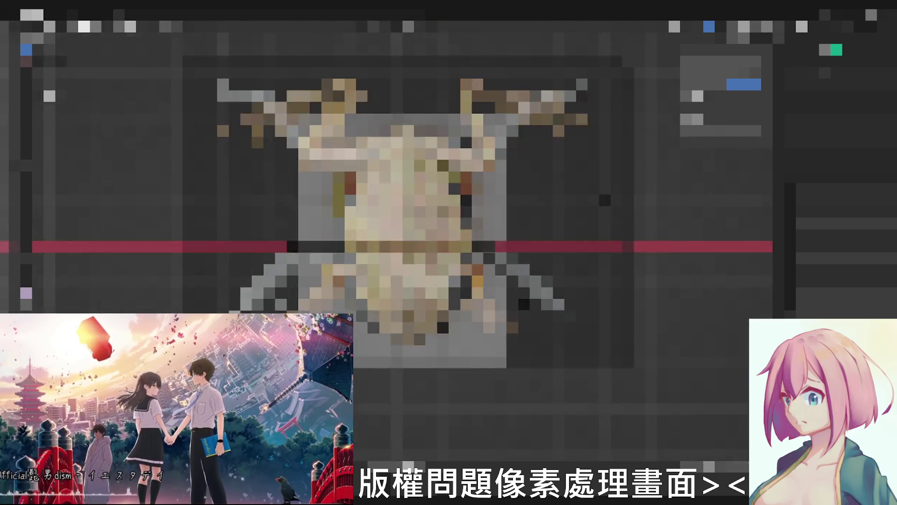
pyautogui.scroll(3, 449, 225)
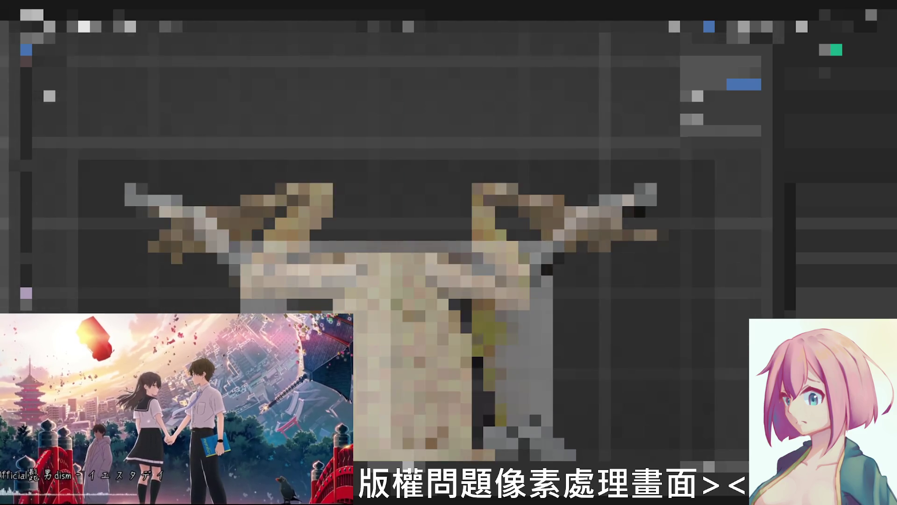
pyautogui.scroll(-3, 449, 225)
pyautogui.scroll(3, 450, 225)
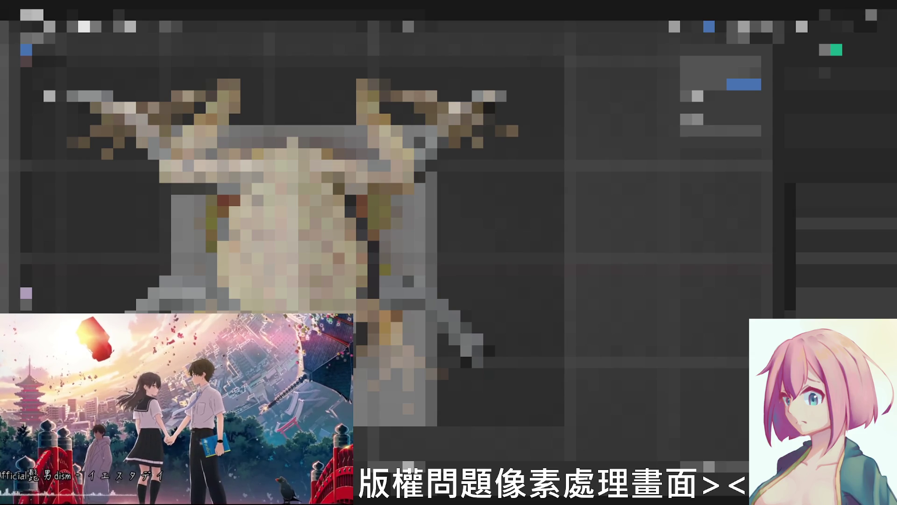
pyautogui.scroll(4, 449, 224)
pyautogui.scroll(-2, 449, 225)
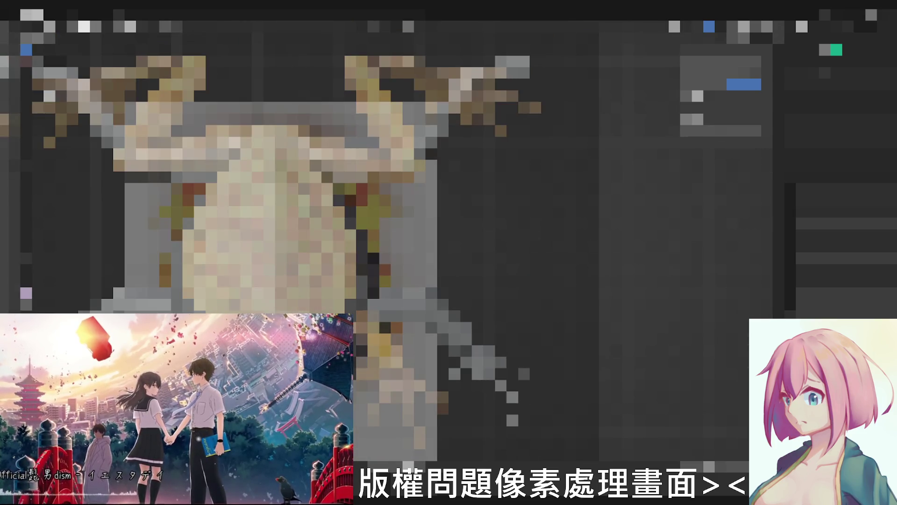
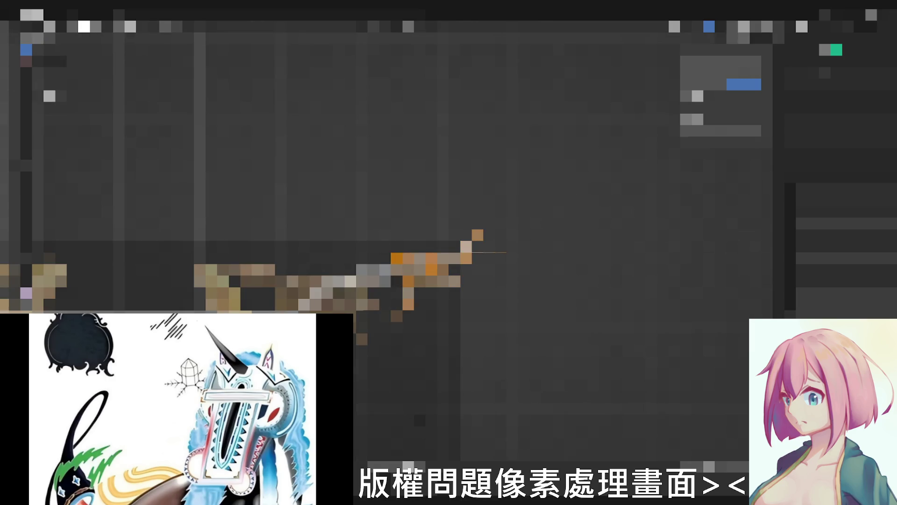
# Select the horned creature model in the Outliner and toggle its mode with Tab.
pyautogui.click(837, 95)
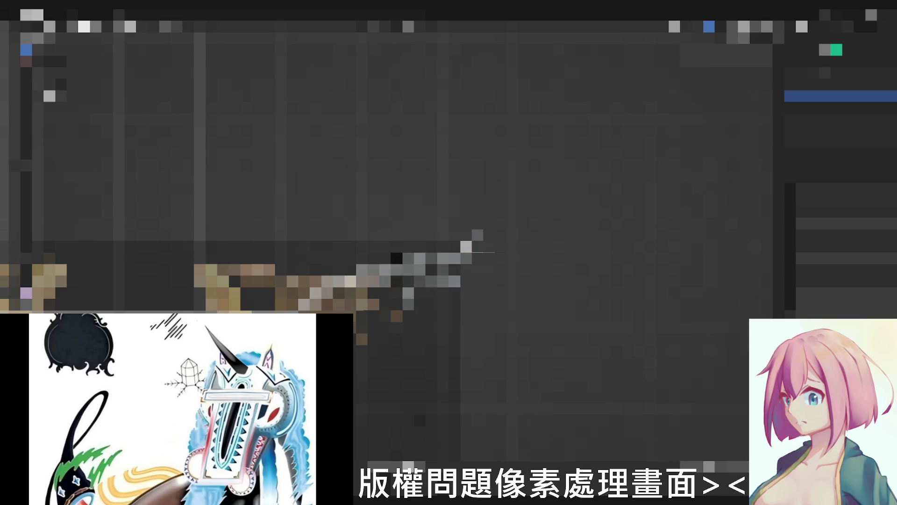
pyautogui.press('Tab')
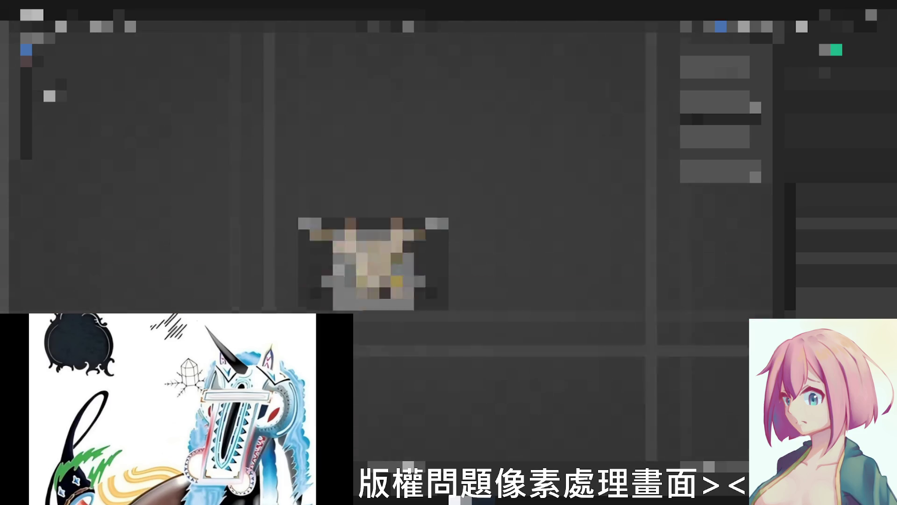
# Zoom in on the antlered creature, then back out until the whole model is visible.
pyautogui.scroll(3, 410, 188)
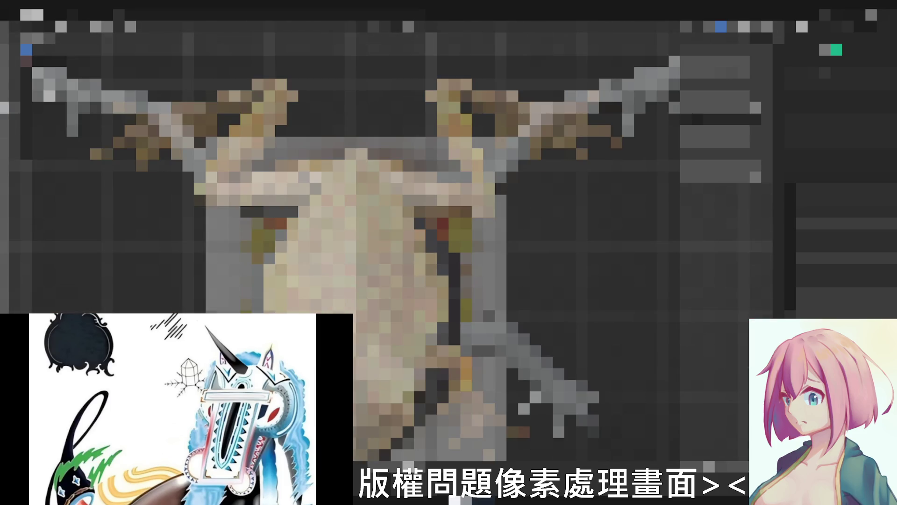
pyautogui.scroll(-3, 390, 243)
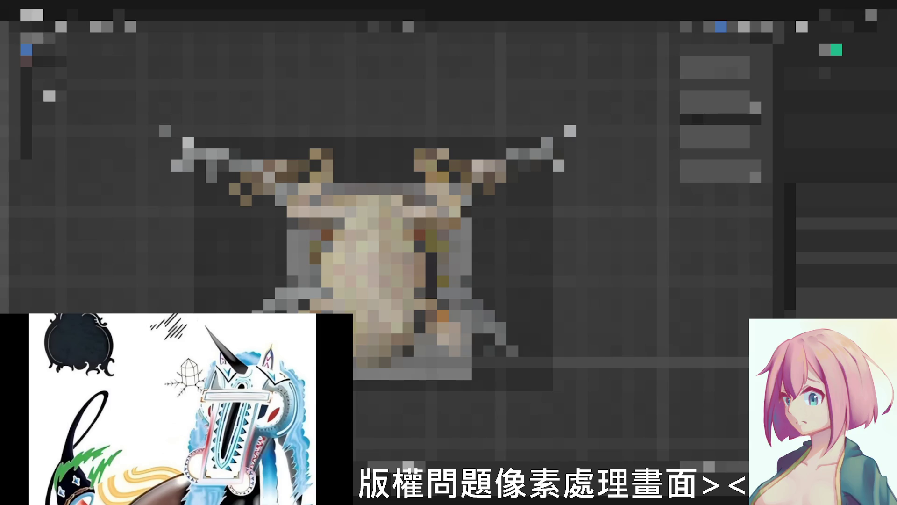